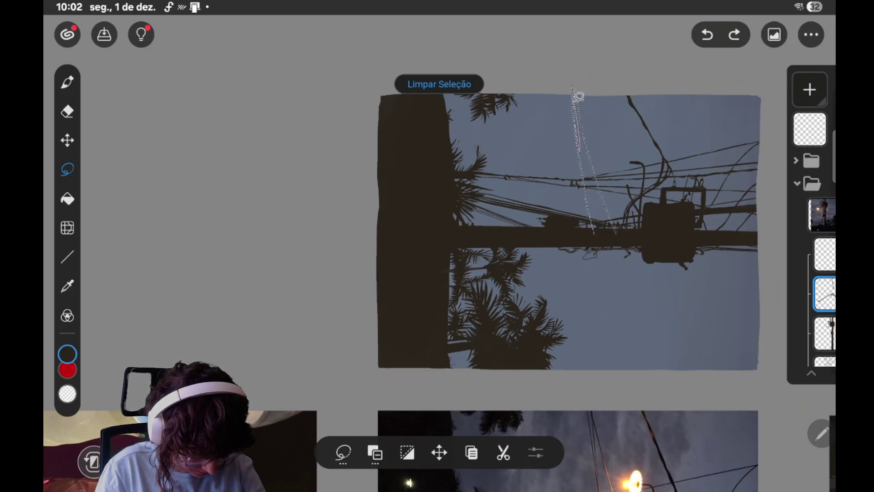
- Lasso a thin strip of sky along the wires, then undo that selection
left_click_drag(579, 96, 577, 81)
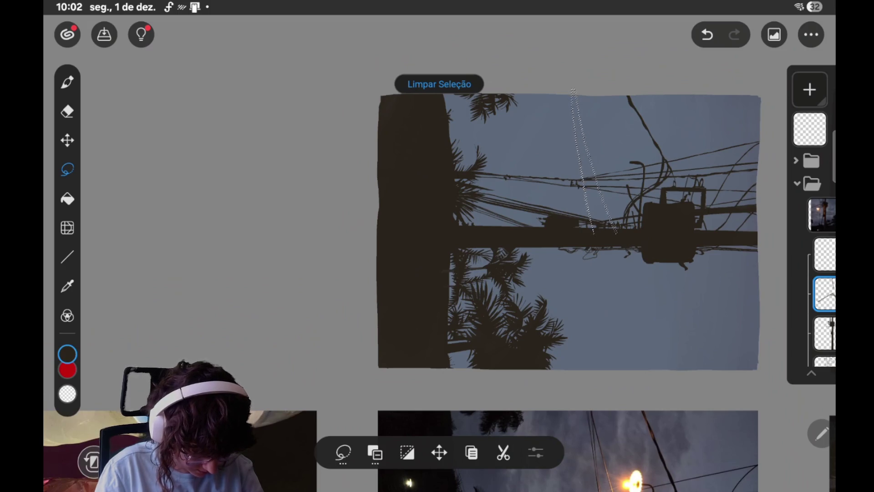
key("ctrl+z")
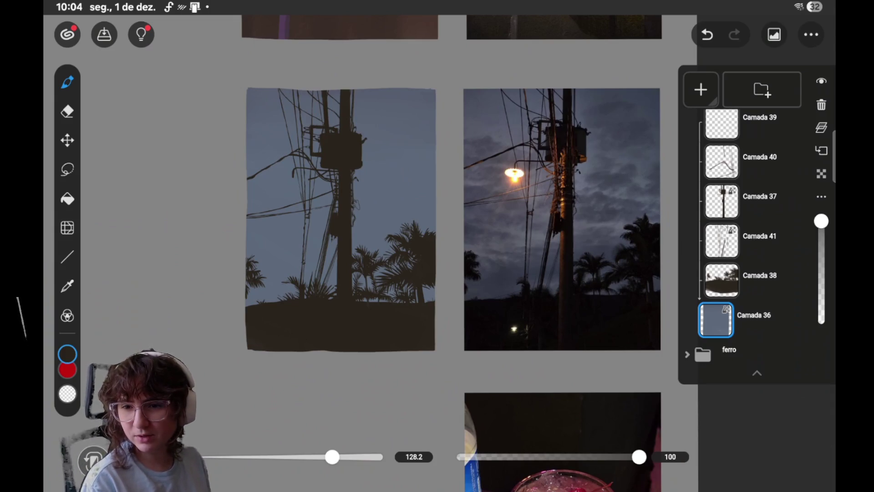
- Add a new empty layer, Camada 42, above the sky layer Camada 36
scroll(460, 210, "down", 2)
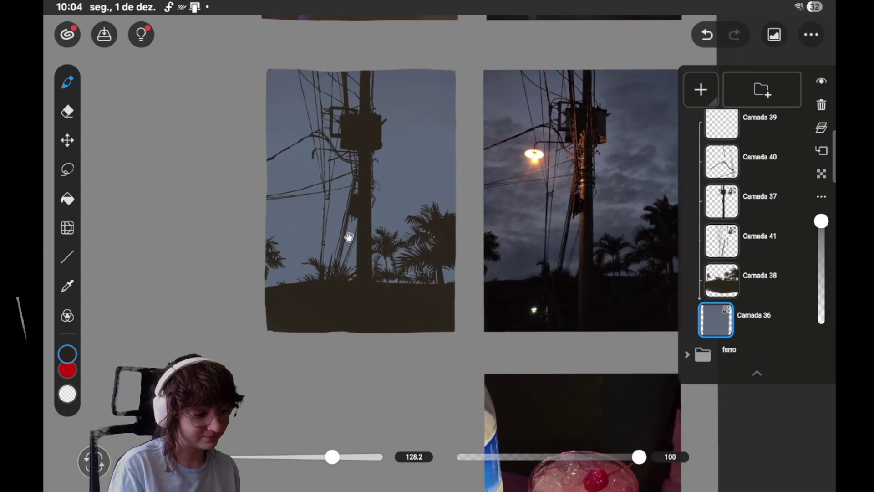
scroll(446, 194, "right", 2)
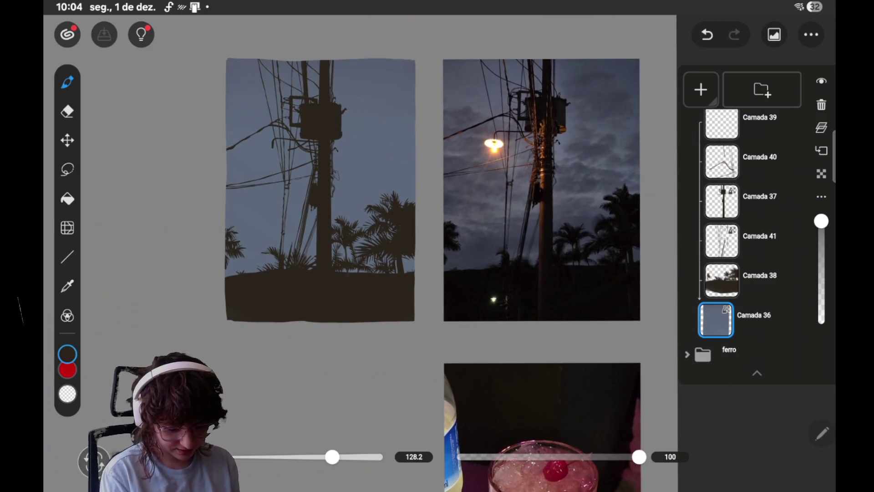
left_click(701, 90)
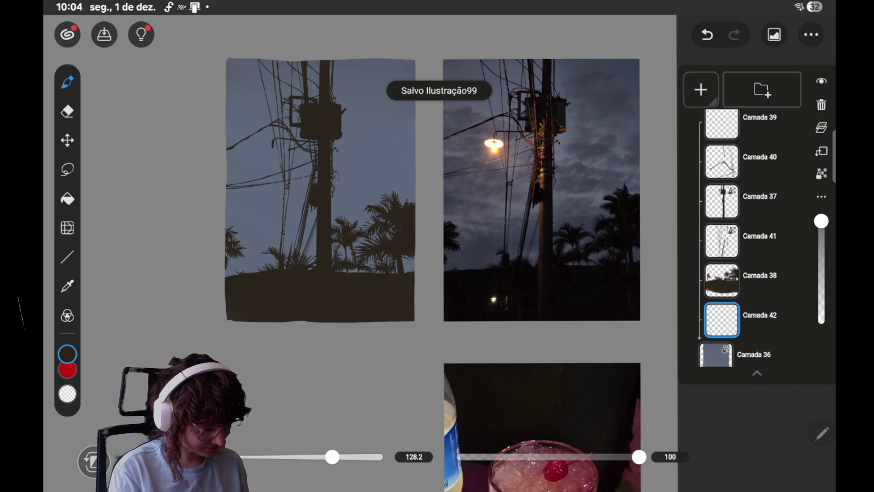
- Switch to the Lasso and close a small freehand selection on the sky
left_click(68, 169)
scroll(469, 253, "left", 2)
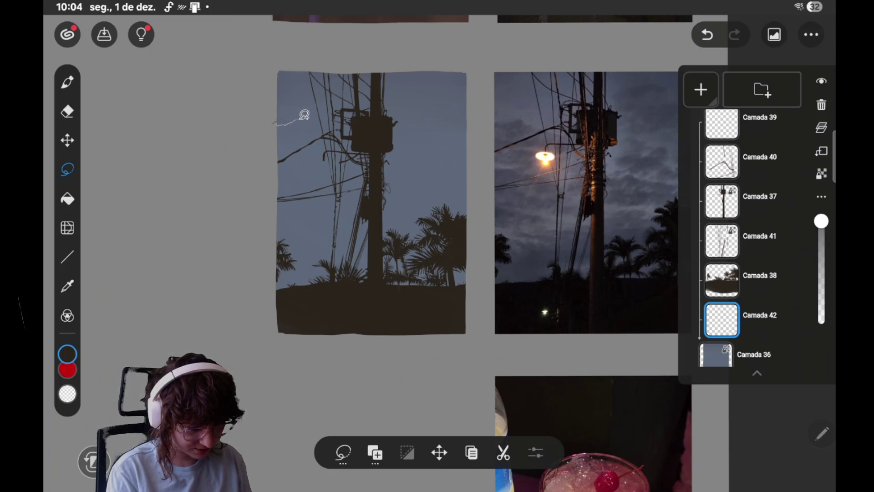
left_click_drag(290, 121, 305, 130)
- Clear the stray selection, lasso a cloud shape left of the pole, and sample the sky's slate blue
left_click(439, 84)
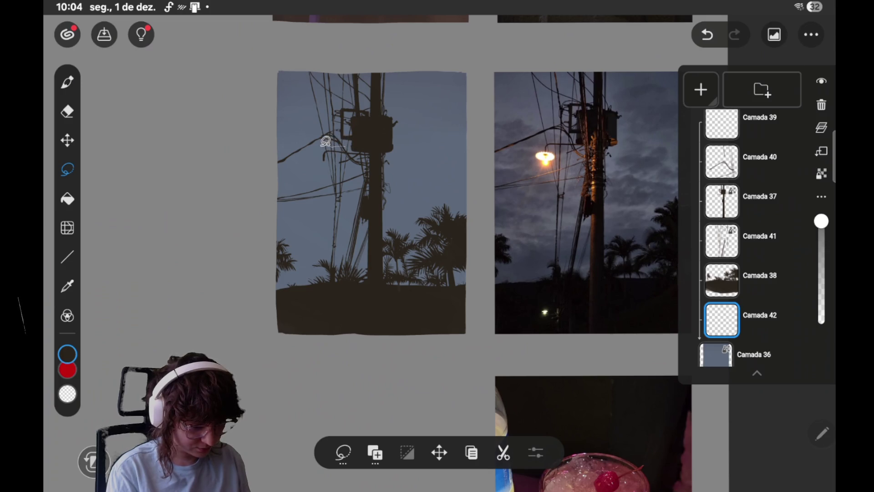
mouse_move(318, 137)
left_mouse_down()
mouse_move(279, 131)
mouse_move(269, 162)
left_mouse_up()
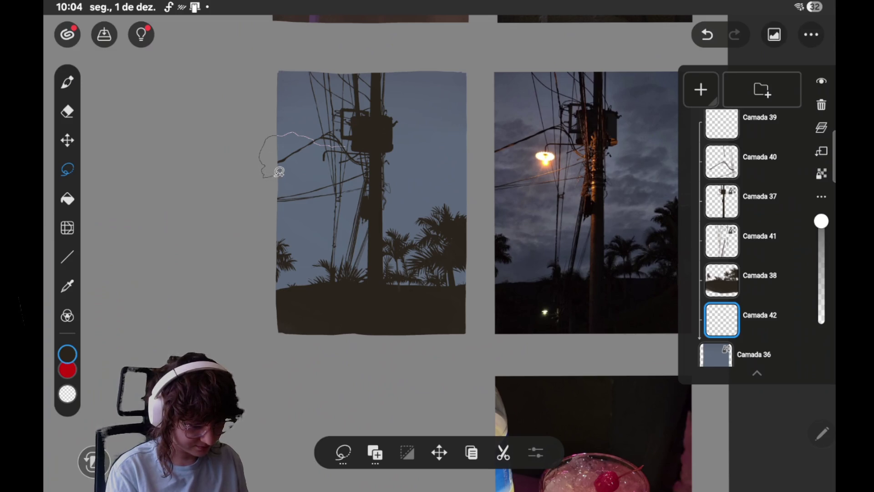
left_click_drag(295, 173, 309, 174)
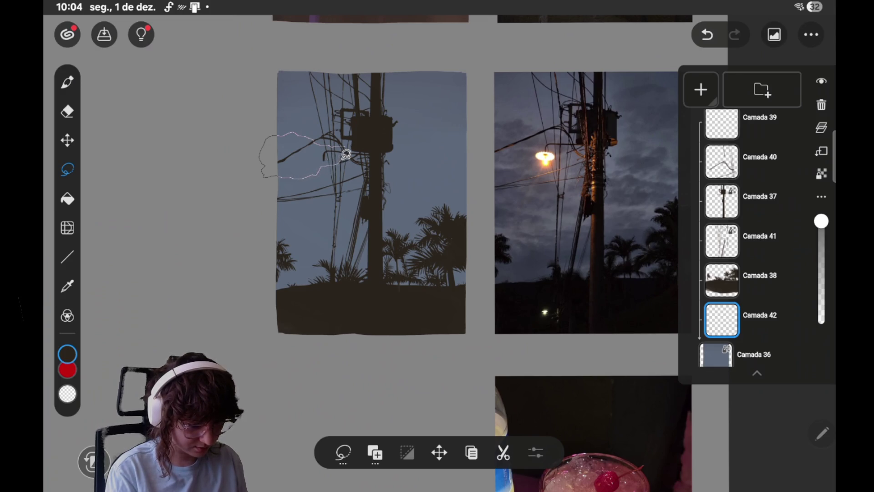
left_click_drag(351, 147, 348, 150)
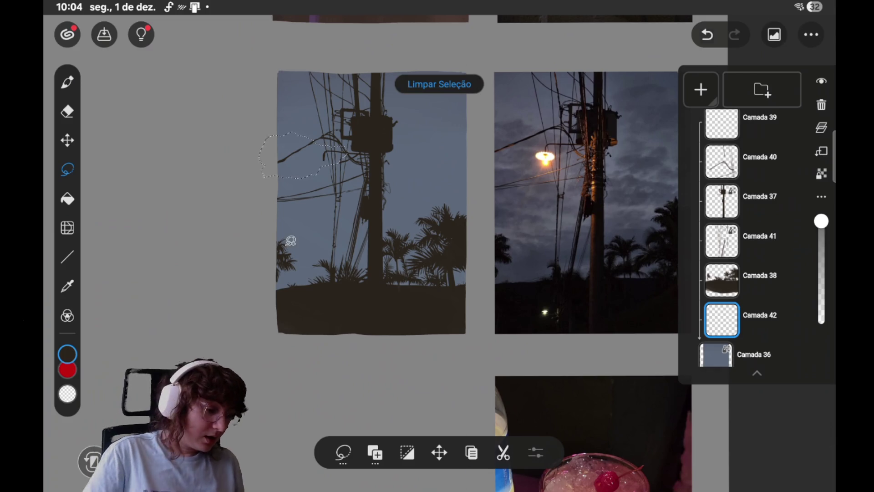
scroll(473, 205, "right", 2)
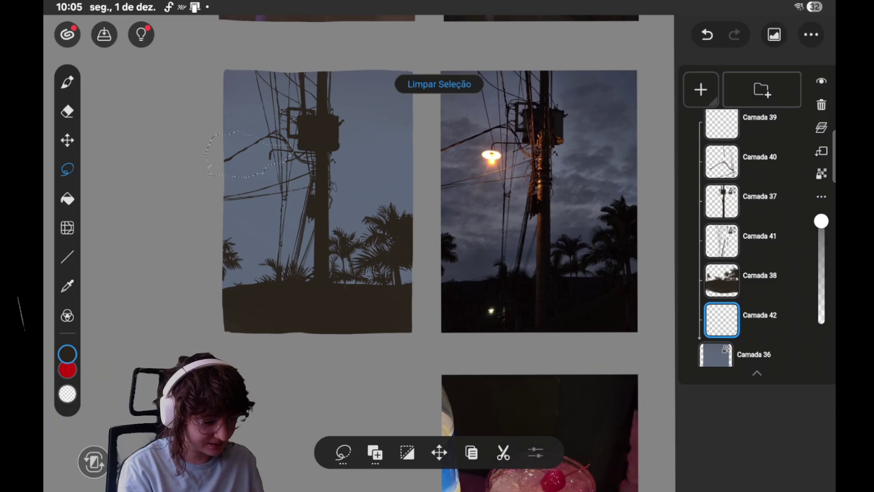
left_click(259, 75)
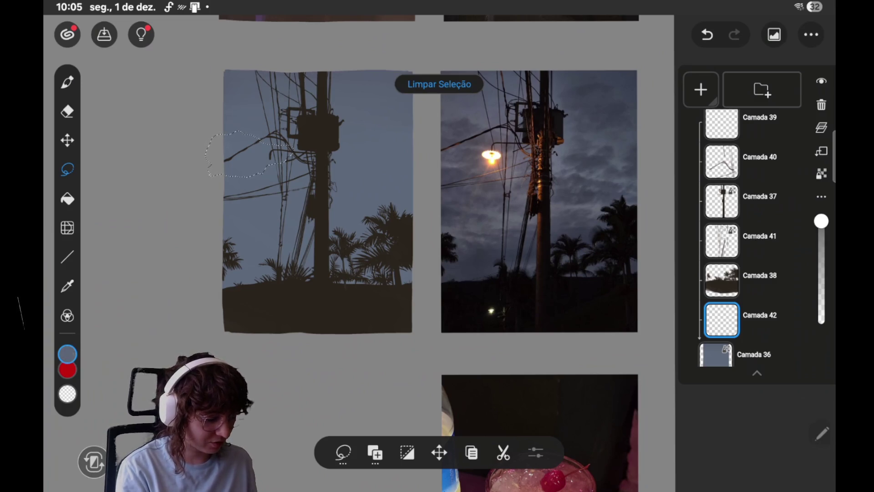
- Adjust the colour to muted grey-blue #525861 and brush it over the cloud selection on Camada 42
left_click(68, 353)
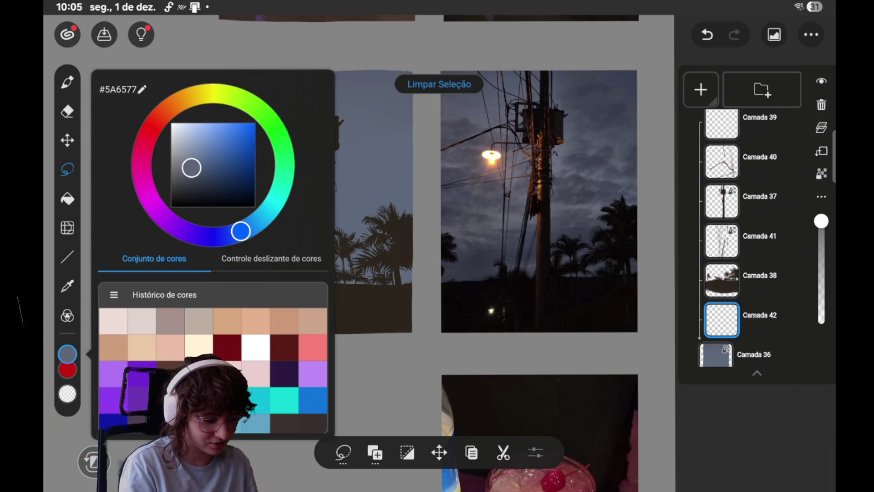
left_click(187, 169)
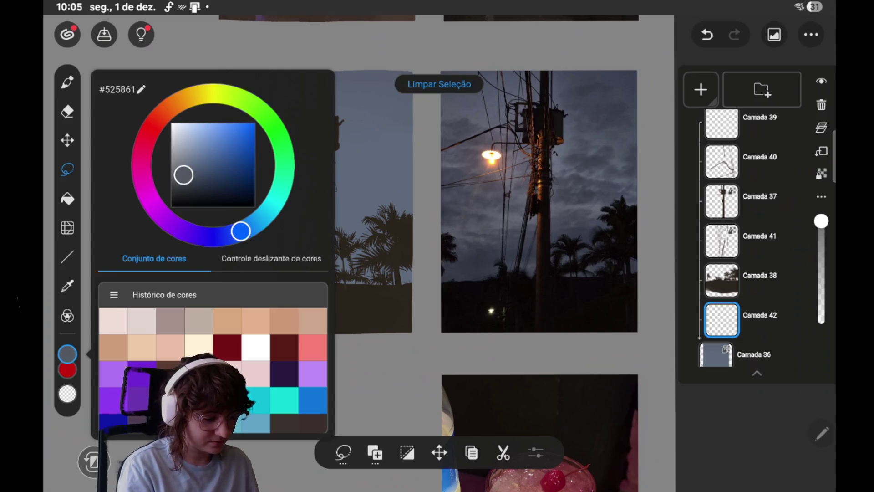
mouse_move(288, 146)
left_mouse_down()
mouse_move(276, 164)
mouse_move(241, 174)
left_mouse_up()
left_click(67, 82)
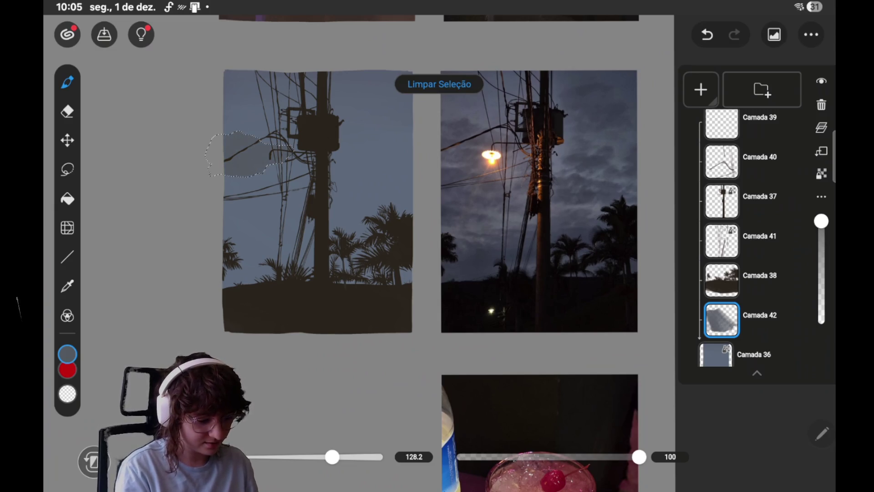
left_click_drag(241, 151, 259, 164)
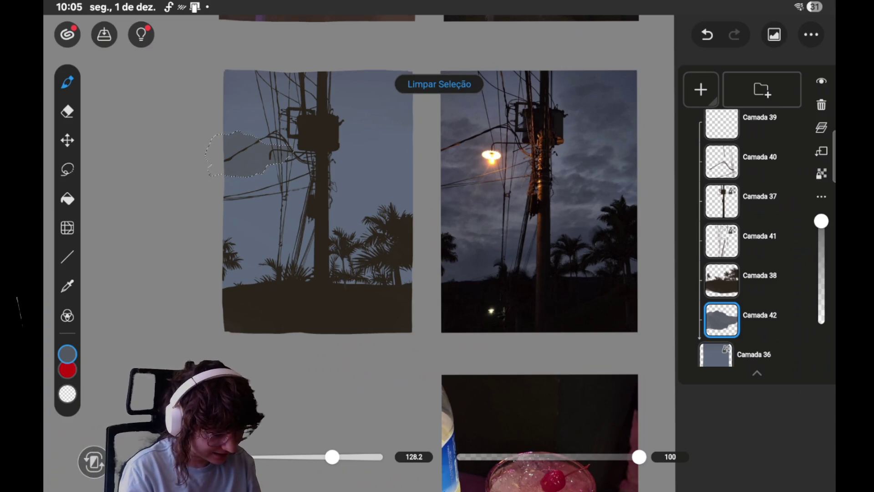
- Restore the cloud selection and try a slightly different blue-grey with the Pen
left_click(439, 83)
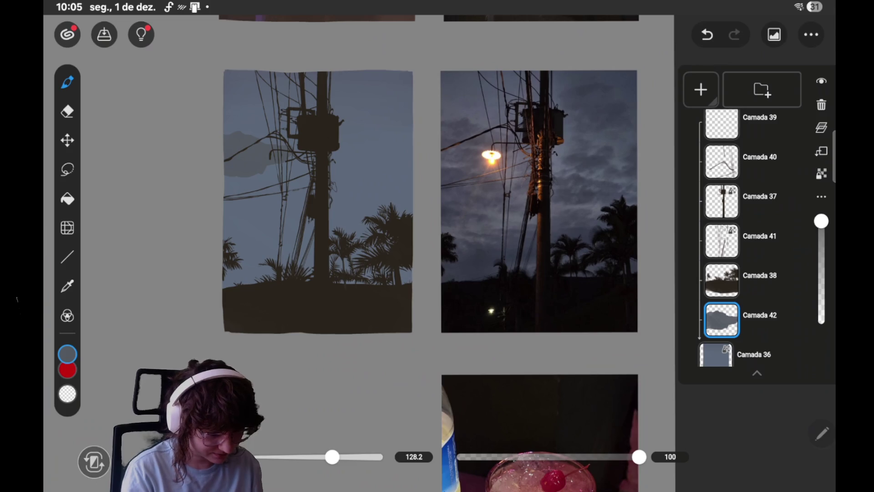
left_click(68, 170)
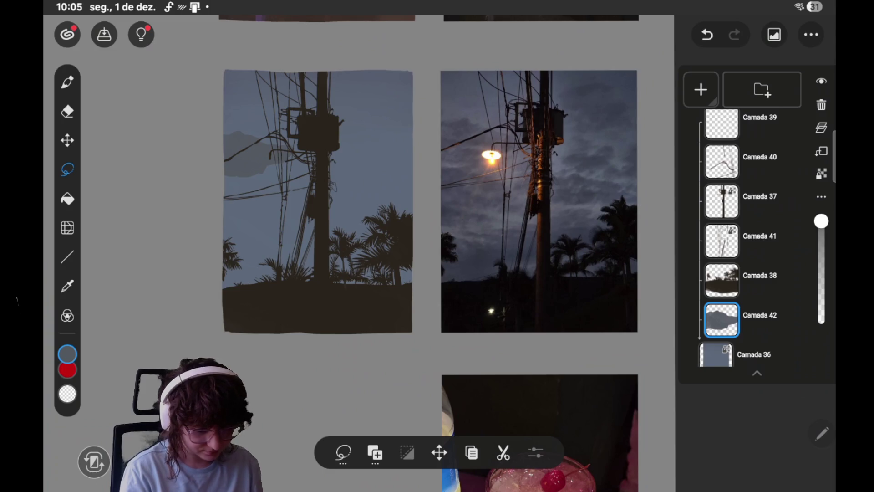
key("ctrl+z")
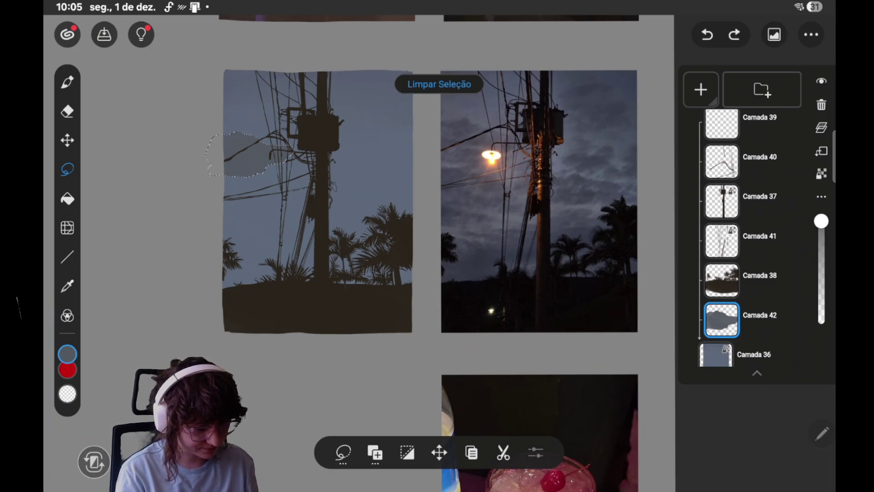
left_click(67, 354)
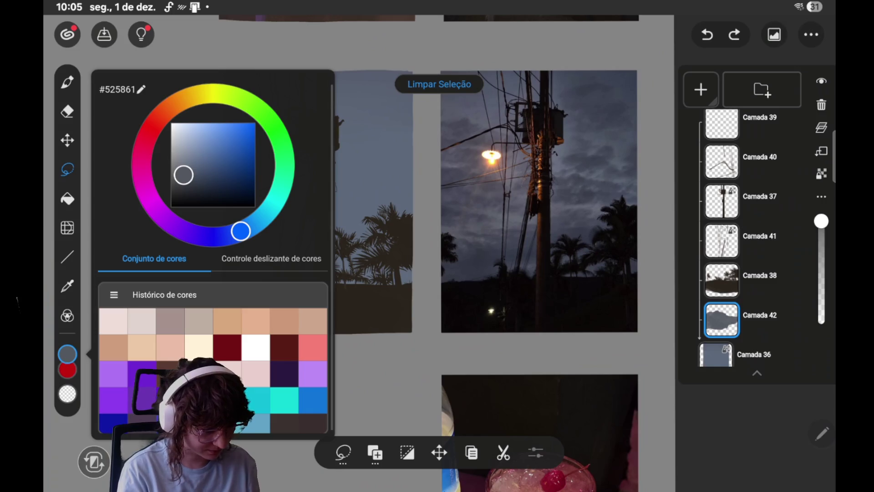
left_click(190, 172)
left_click(68, 355)
left_click(67, 82)
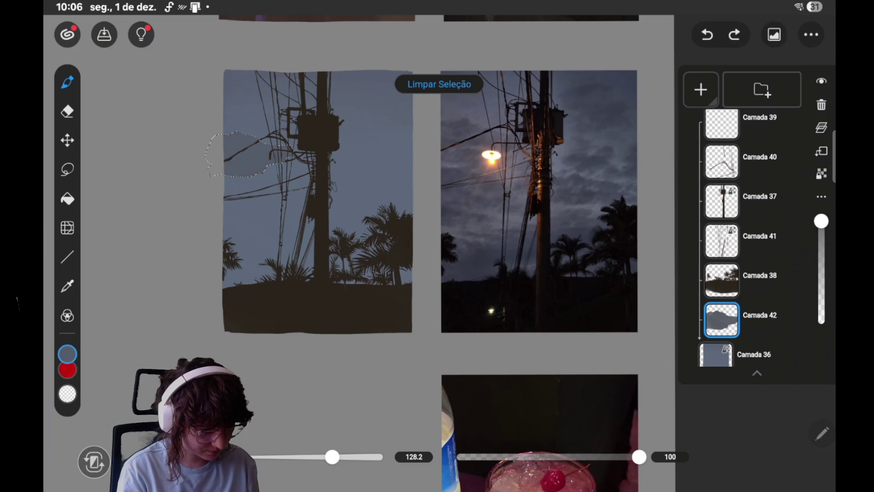
- Darken the colour to #434D5B and paint a darker stroke inside the restored cloud patch
left_click(439, 84)
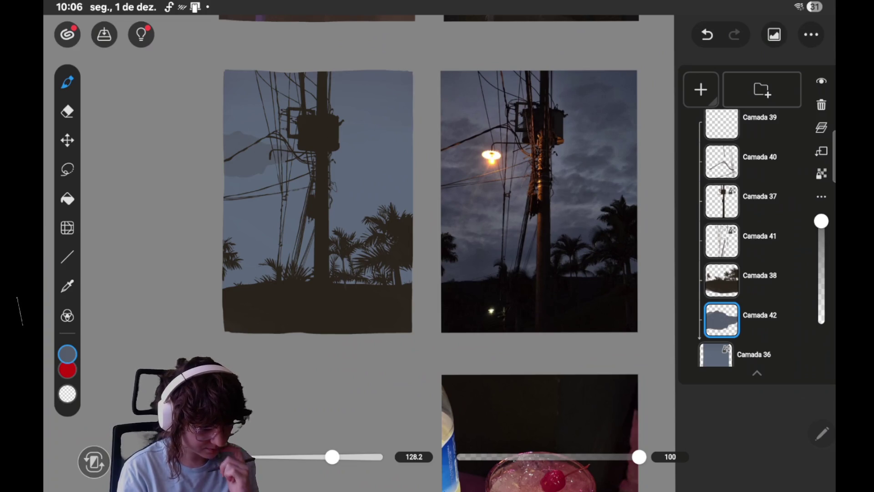
key("ctrl+z")
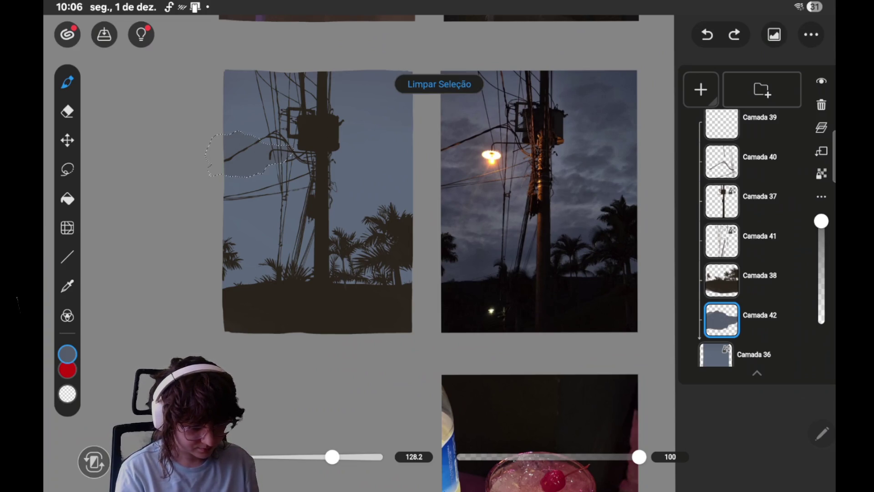
left_click(67, 354)
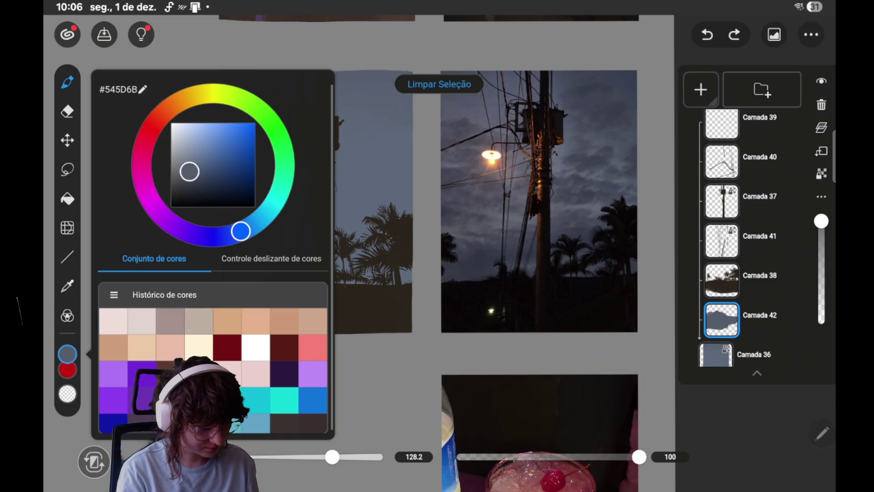
left_click(195, 177)
left_click(401, 216)
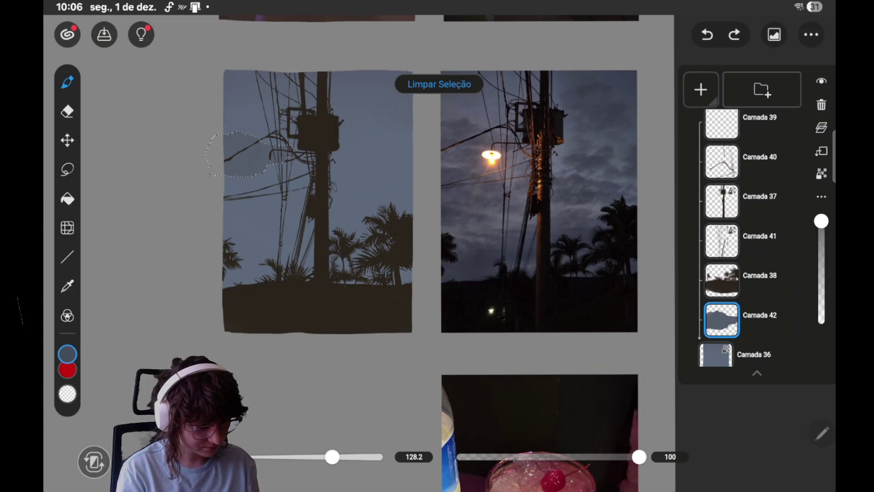
left_click_drag(225, 153, 250, 174)
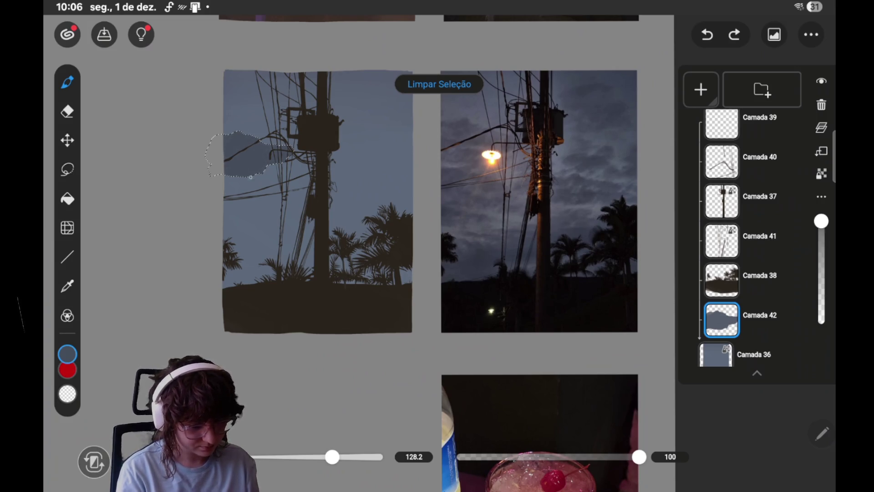
left_click(439, 84)
key("ctrl+z")
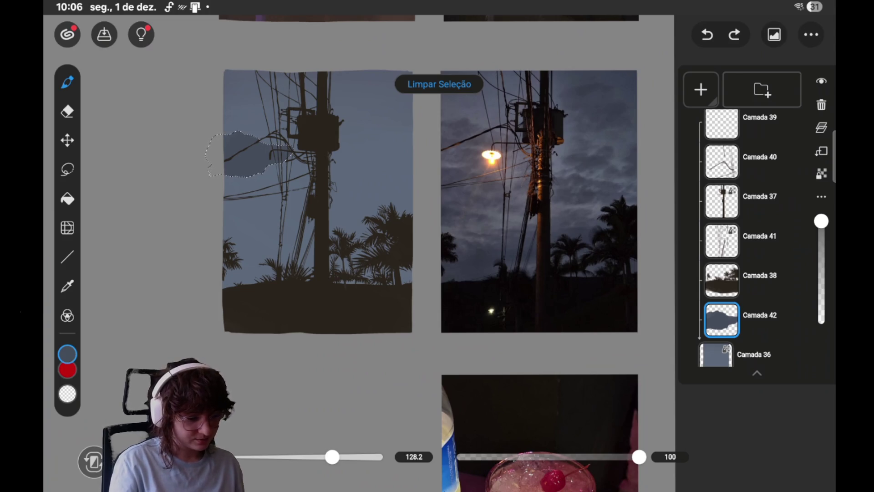
scroll(422, 252, "up", 1)
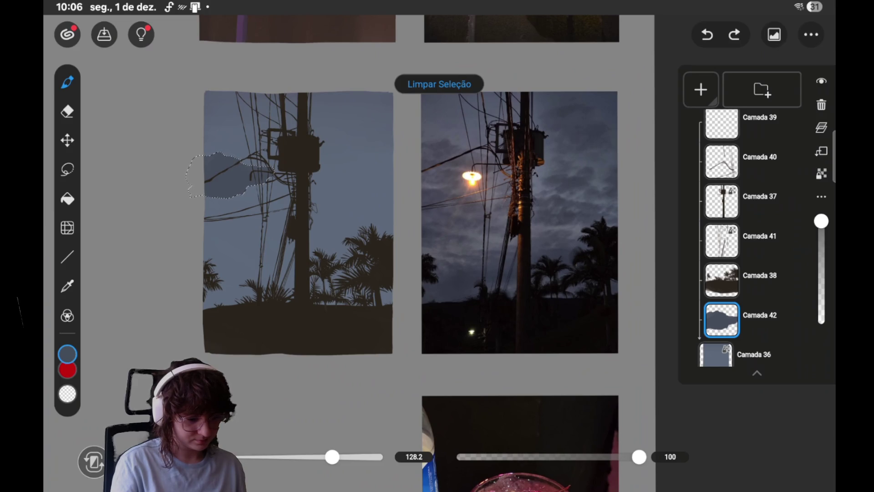
- Lasso a cloud band right of the pole top, plus a small loop beside the pole
left_click(67, 169)
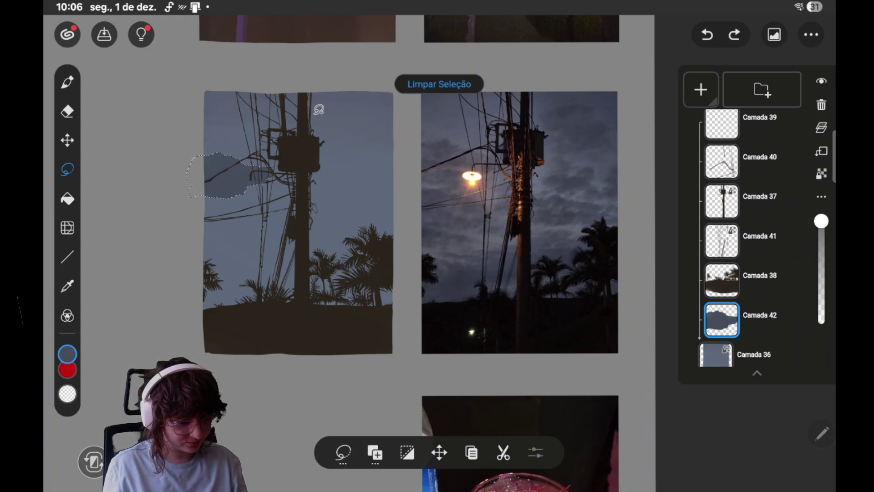
left_click_drag(314, 113, 336, 134)
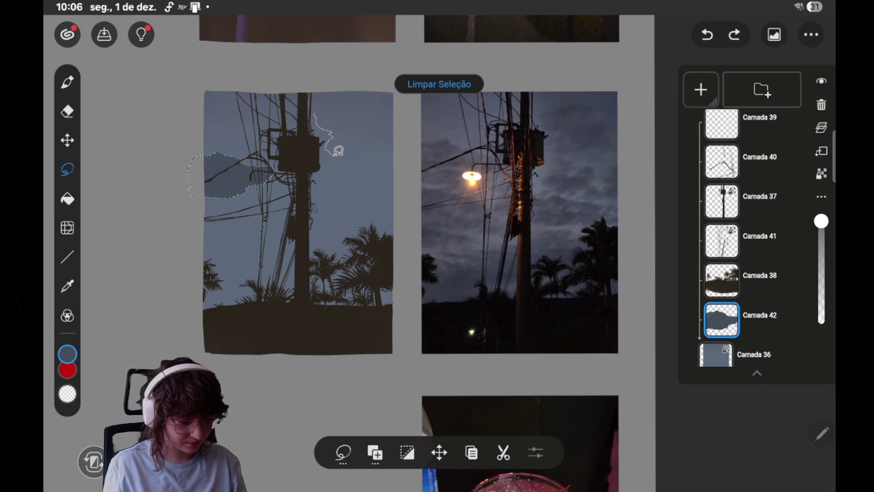
mouse_move(330, 158)
left_mouse_down()
mouse_move(348, 158)
mouse_move(389, 123)
mouse_move(371, 121)
mouse_move(378, 107)
mouse_move(366, 101)
mouse_move(321, 109)
mouse_move(372, 97)
mouse_move(350, 122)
mouse_move(321, 108)
left_mouse_up()
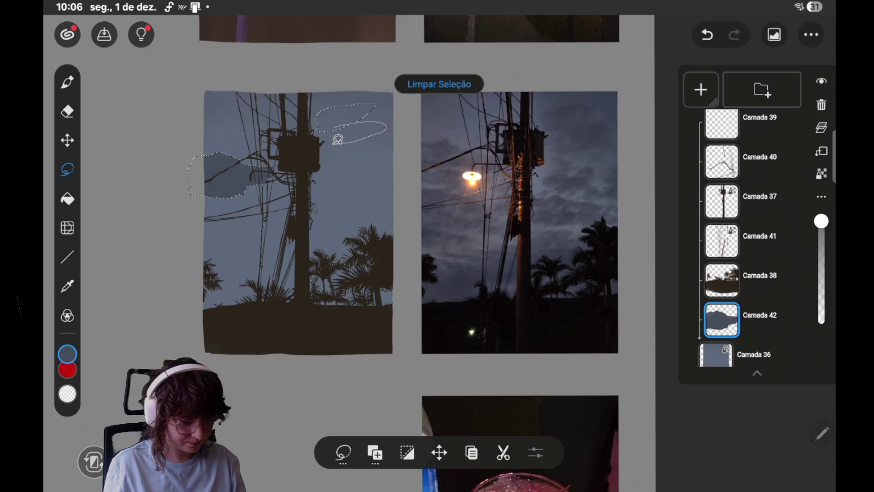
left_click_drag(329, 129, 327, 132)
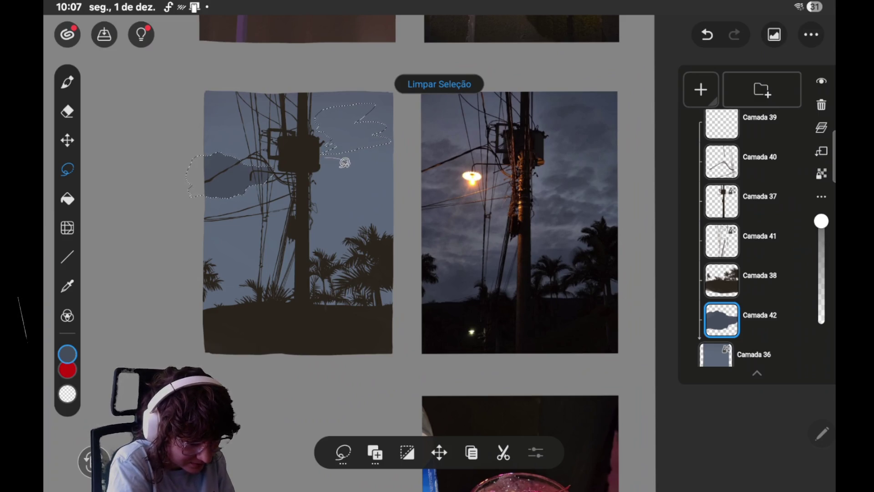
left_click_drag(327, 162, 344, 166)
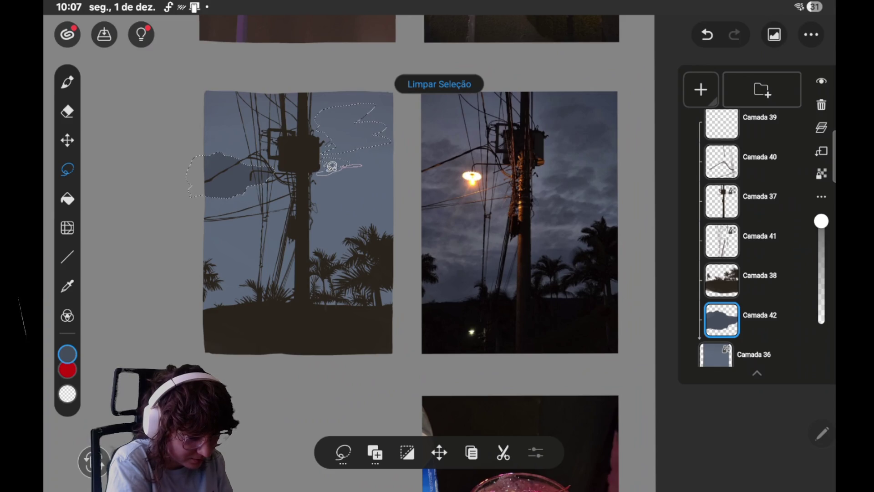
left_click_drag(337, 162, 362, 166)
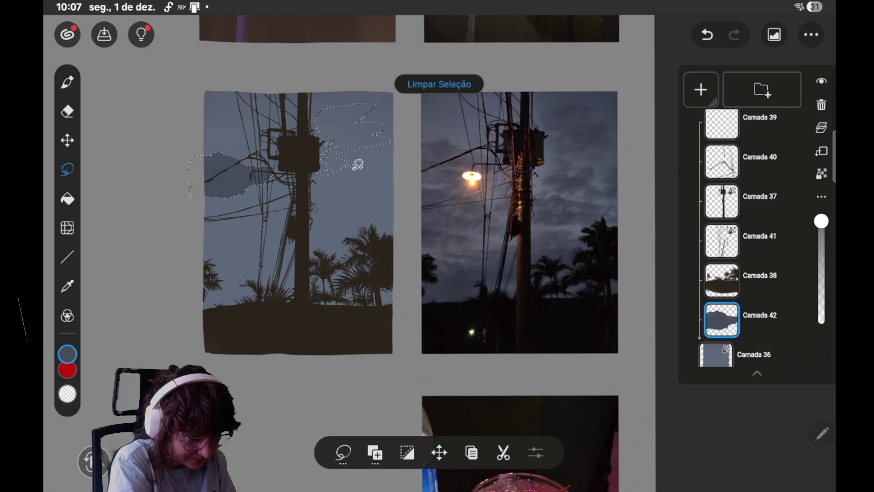
- Add wavy loops right of the pole, extending the upper cloud band and starting a lower one
left_click_drag(358, 163, 353, 177)
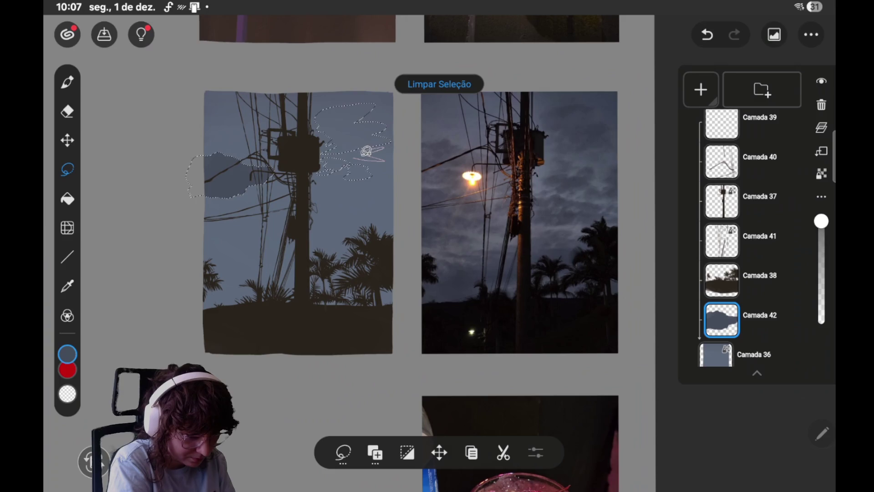
left_click_drag(366, 152, 360, 157)
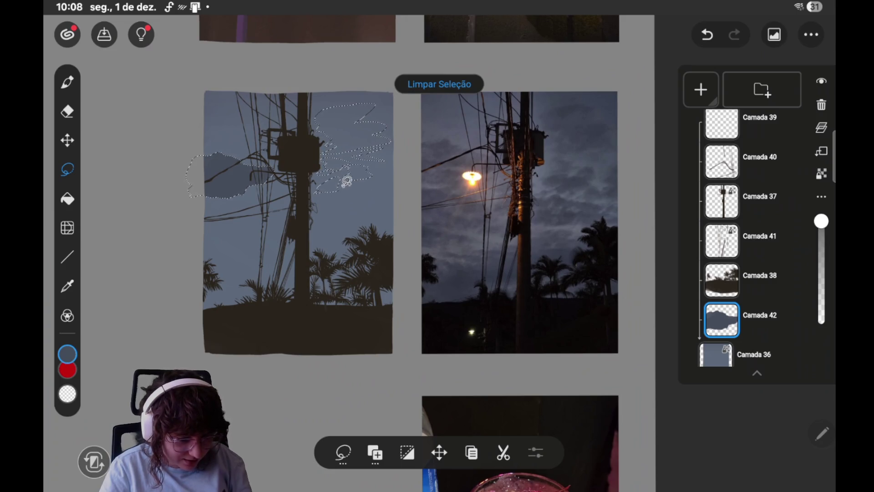
left_click_drag(346, 181, 342, 183)
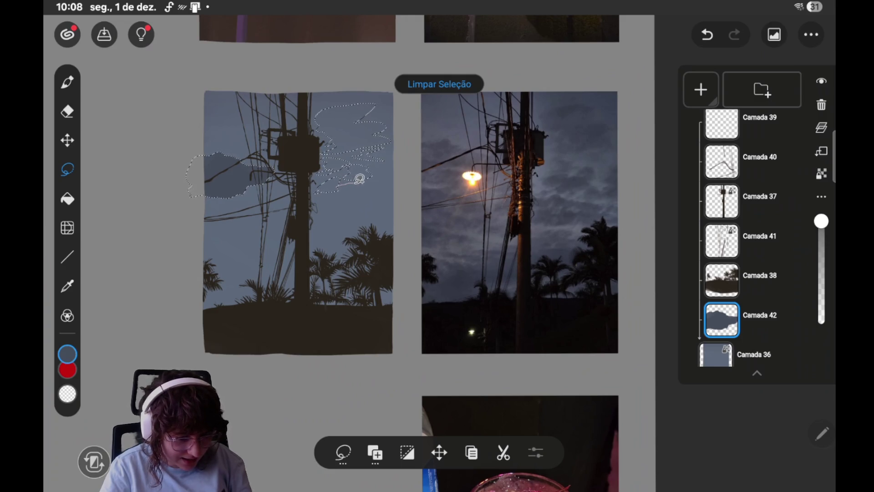
mouse_move(360, 179)
left_mouse_down()
mouse_move(370, 187)
mouse_move(334, 196)
mouse_move(337, 176)
left_mouse_up()
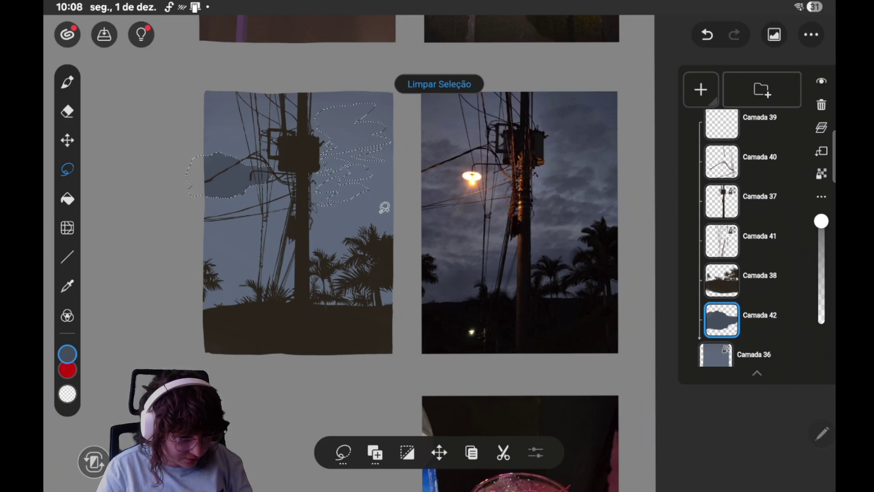
left_click_drag(379, 212, 355, 210)
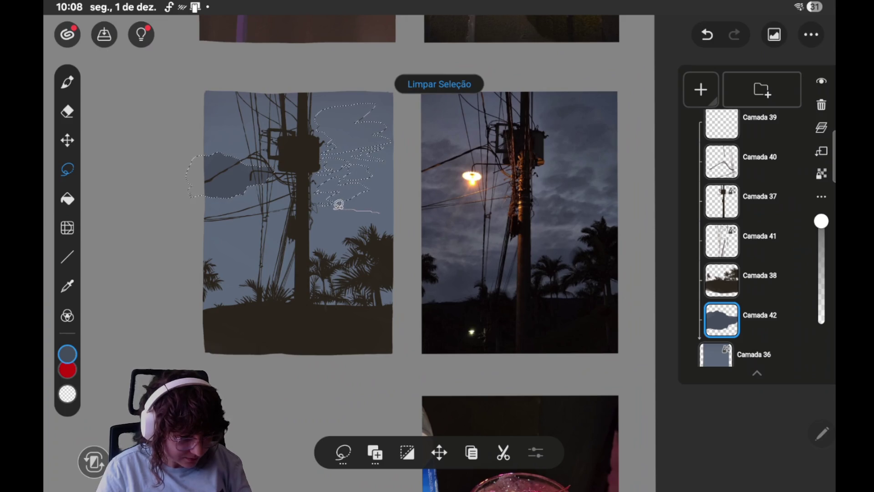
- Trace the lower cloud band among the wires, stretching it right and closing it into the selection
left_click_drag(339, 216, 381, 217)
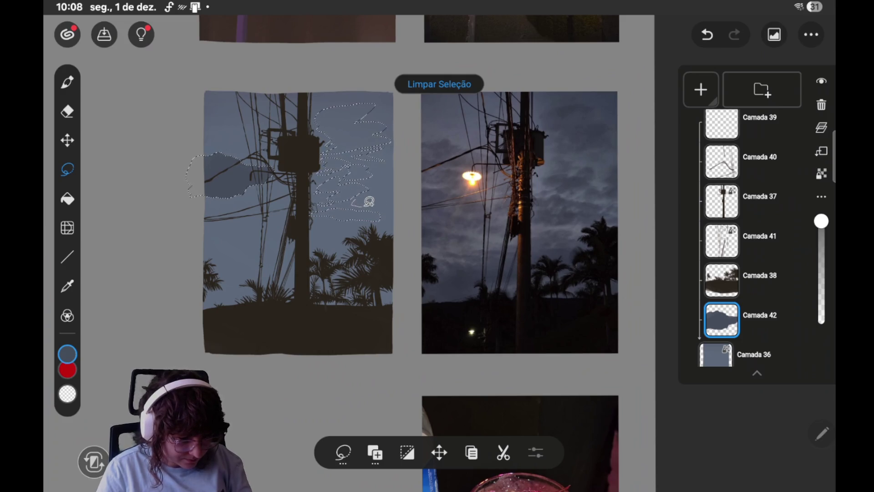
left_click_drag(384, 205, 384, 191)
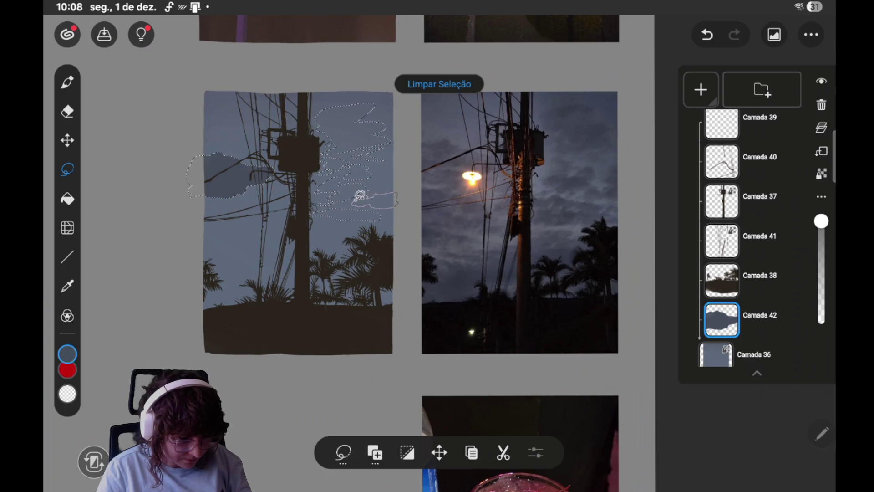
left_click_drag(360, 195, 376, 176)
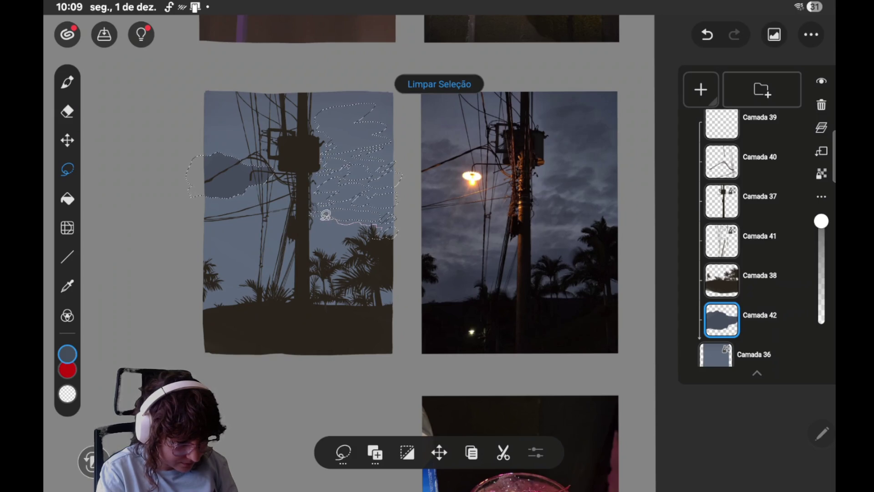
- Add another curling cloud loop just beneath the selection right of the pole
mouse_move(325, 215)
left_mouse_down()
mouse_move(320, 229)
mouse_move(347, 229)
left_mouse_up()
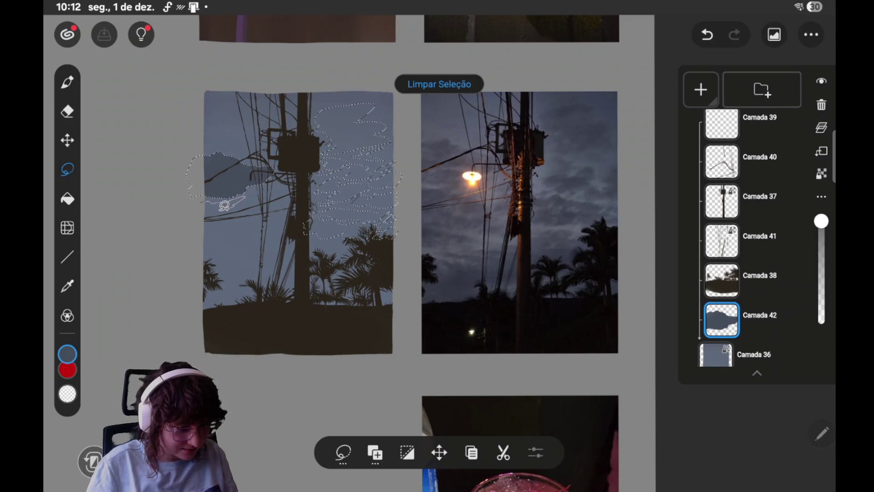
- Extend the left cloud's selection downward and pan to recentre the sky study
left_click_drag(224, 205, 234, 202)
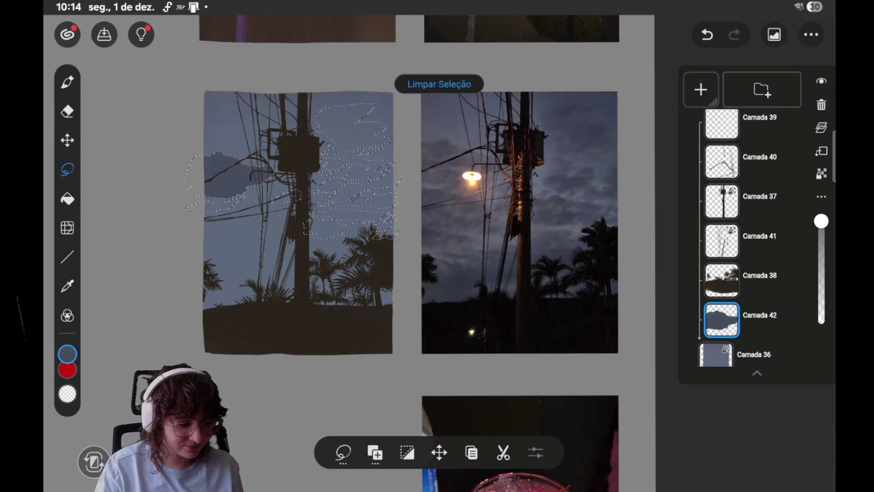
mouse_move(409, 228)
left_mouse_down()
mouse_move(463, 199)
mouse_move(462, 216)
left_mouse_up()
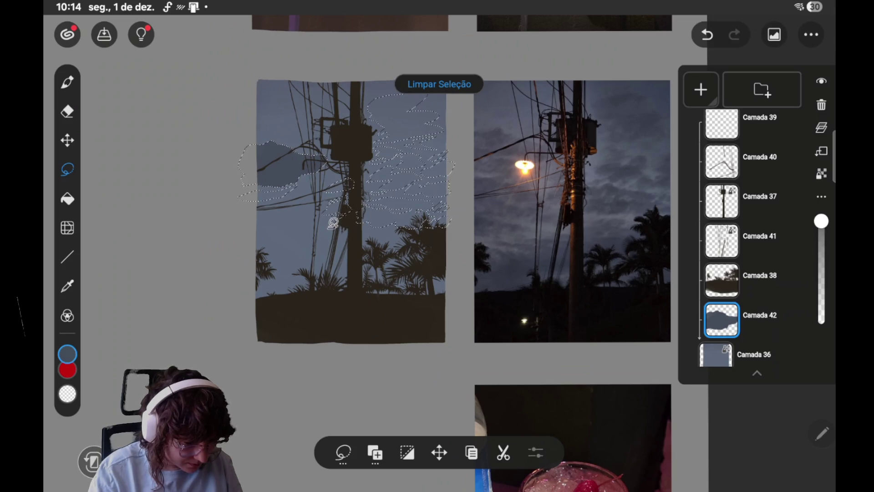
- Lasso another wavy band through the mid-sky into the cloud selection, reaching down toward the small left palm
mouse_move(319, 224)
left_mouse_down()
mouse_move(301, 223)
mouse_move(330, 221)
left_mouse_up()
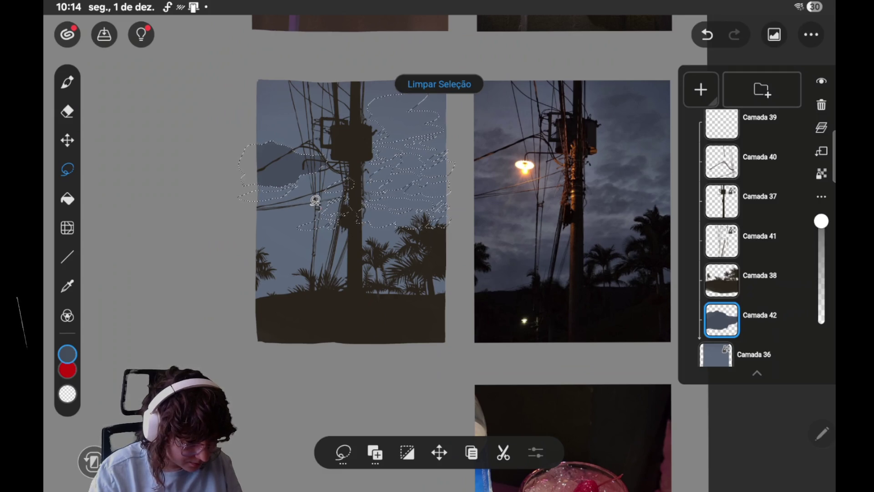
mouse_move(309, 196)
left_mouse_down()
mouse_move(278, 197)
mouse_move(287, 228)
left_mouse_up()
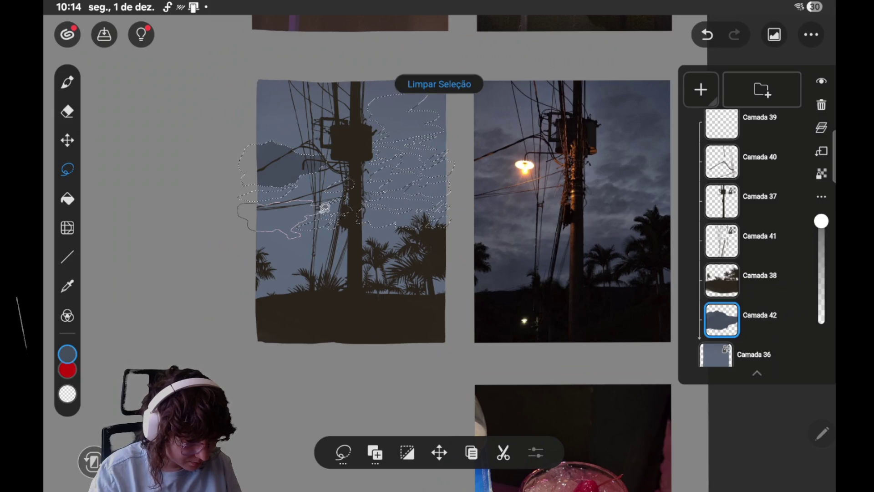
left_click_drag(325, 208, 324, 207)
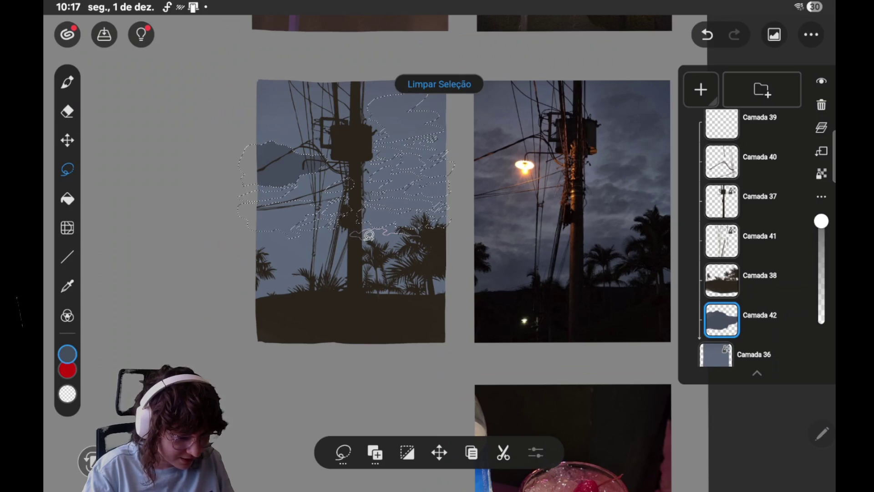
mouse_move(364, 237)
left_mouse_down()
mouse_move(340, 244)
mouse_move(236, 234)
mouse_move(264, 255)
mouse_move(290, 249)
mouse_move(276, 244)
mouse_move(425, 249)
mouse_move(439, 240)
mouse_move(437, 248)
mouse_move(293, 250)
mouse_move(327, 252)
mouse_move(258, 264)
mouse_move(295, 265)
left_mouse_up()
- Extend the cloud selection along the palm line past the right edge, then pick the pen brush
mouse_move(314, 268)
left_mouse_down()
mouse_move(270, 270)
mouse_move(266, 314)
mouse_move(324, 289)
left_mouse_up()
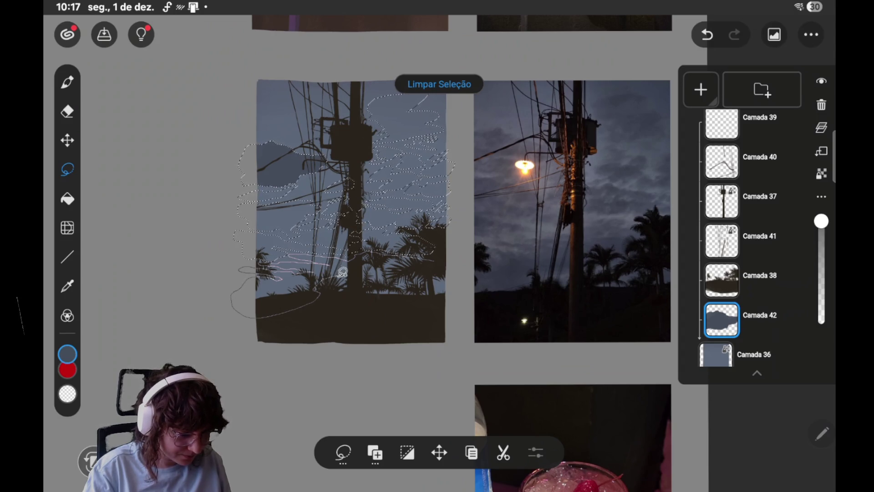
left_click_drag(364, 268, 455, 262)
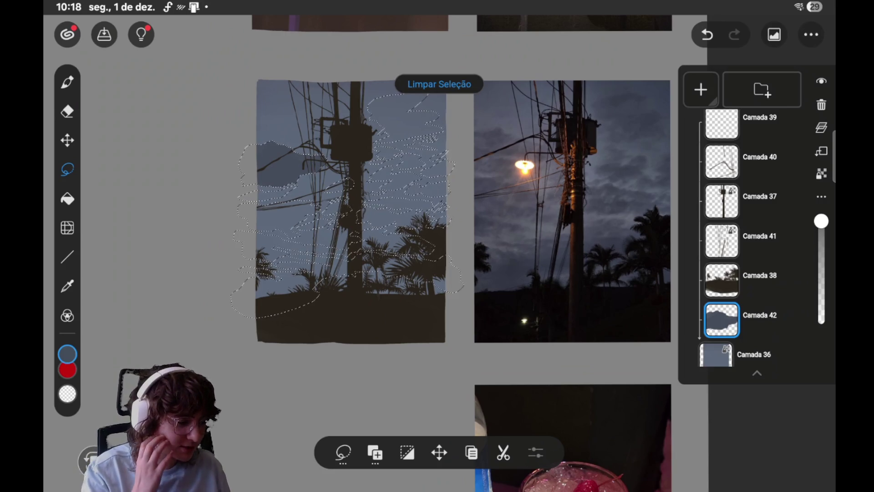
left_click(68, 81)
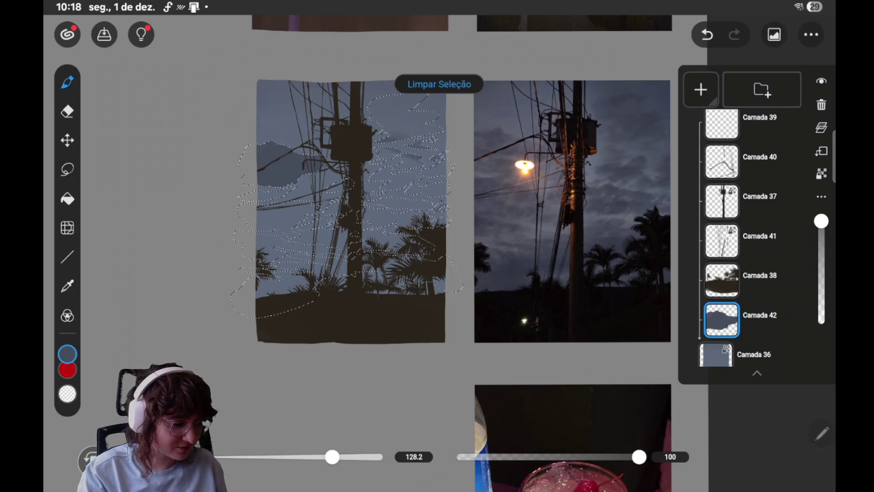
- Paint pale blue-grey cloud bands across the upper and middle sky on Camada 42
left_click_drag(383, 129, 427, 119)
mouse_move(374, 105)
left_mouse_down()
mouse_move(438, 117)
mouse_move(415, 123)
mouse_move(423, 97)
left_mouse_up()
left_click_drag(439, 170, 410, 162)
left_click_drag(435, 190, 387, 175)
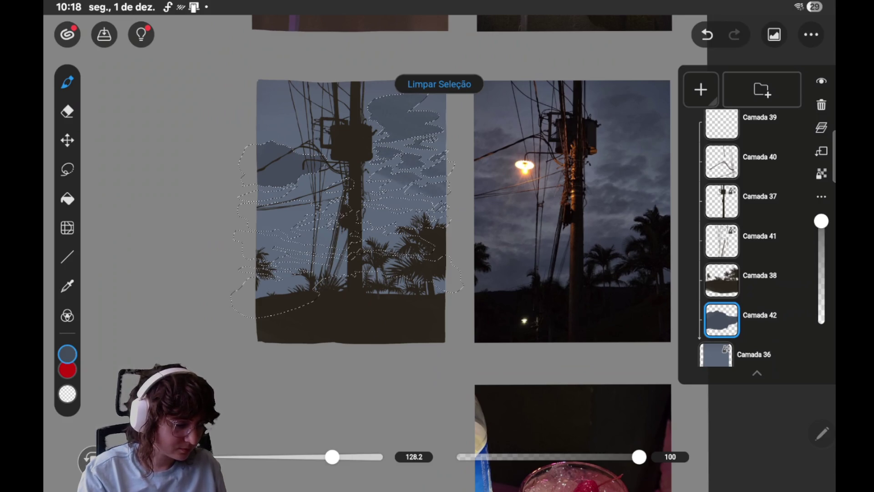
left_click_drag(426, 205, 392, 185)
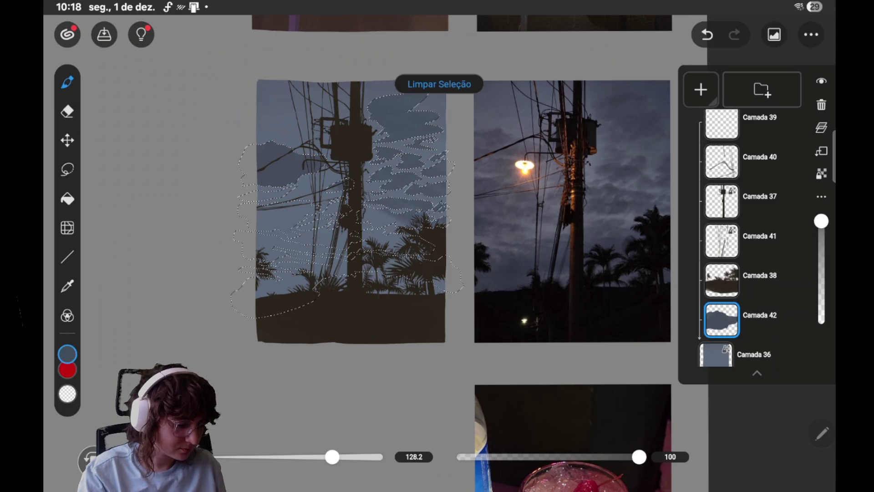
- Add cloud streaks in the lower left sky, then clear the selection with Limpar Seleção
left_click_drag(306, 215, 259, 223)
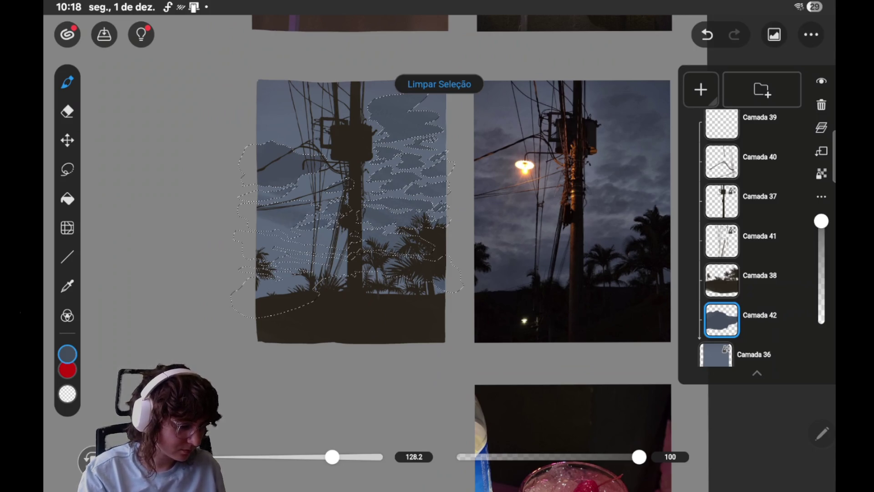
left_click_drag(328, 251, 260, 237)
left_click_drag(344, 269, 259, 250)
mouse_move(308, 285)
left_mouse_down()
mouse_move(274, 266)
mouse_move(258, 293)
left_mouse_up()
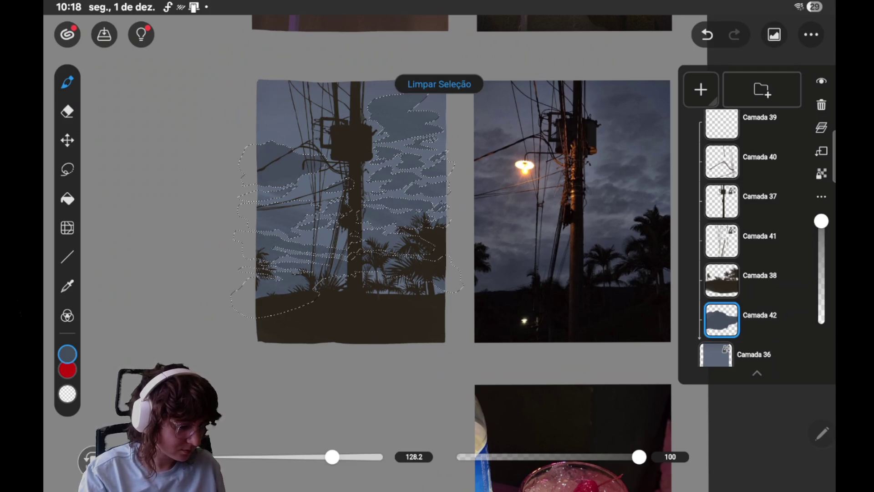
left_click_drag(298, 203, 259, 194)
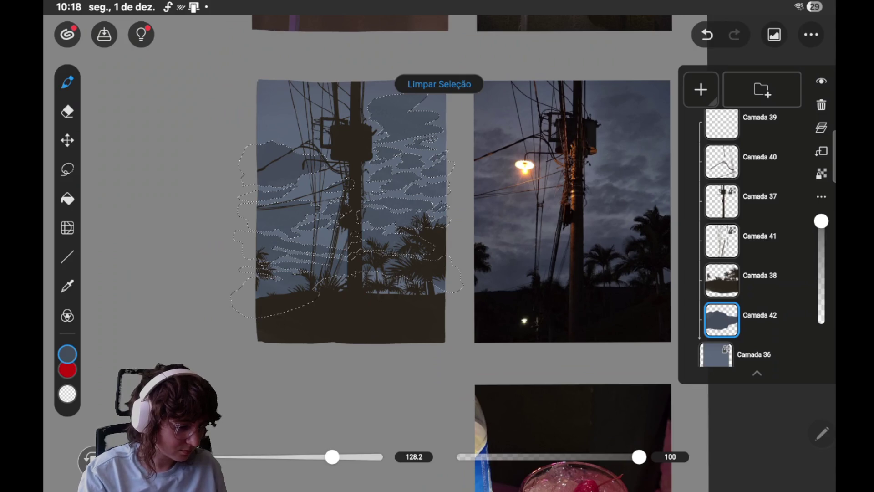
left_click(439, 84)
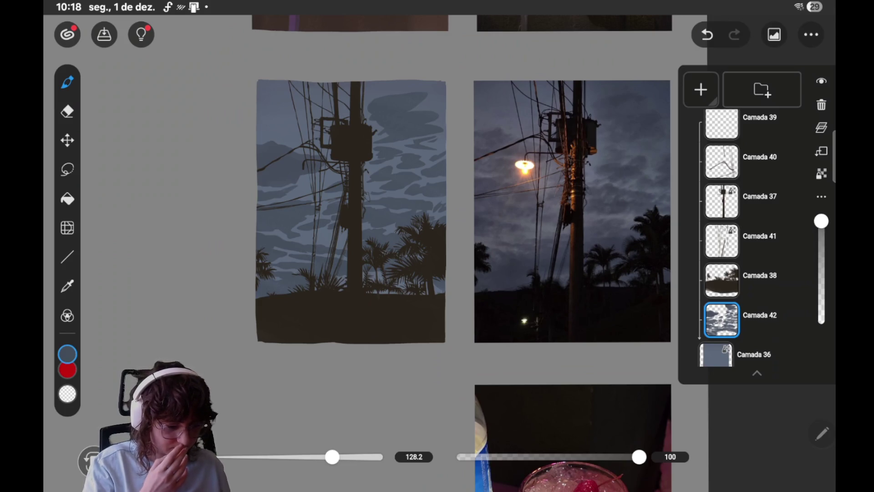
- Undo to bring back the cleared cloud selection
key("ctrl+z")
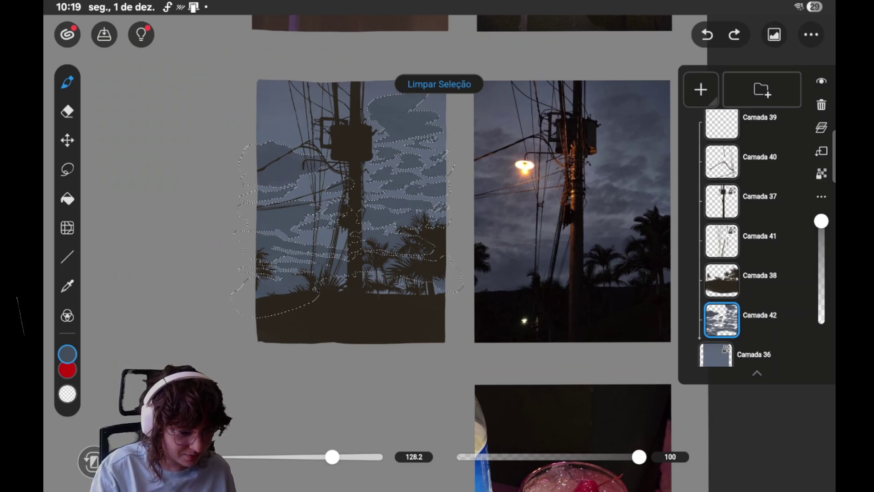
- Clear the cloud selection with Limpar Seleção and save the twilight study
left_click(439, 83)
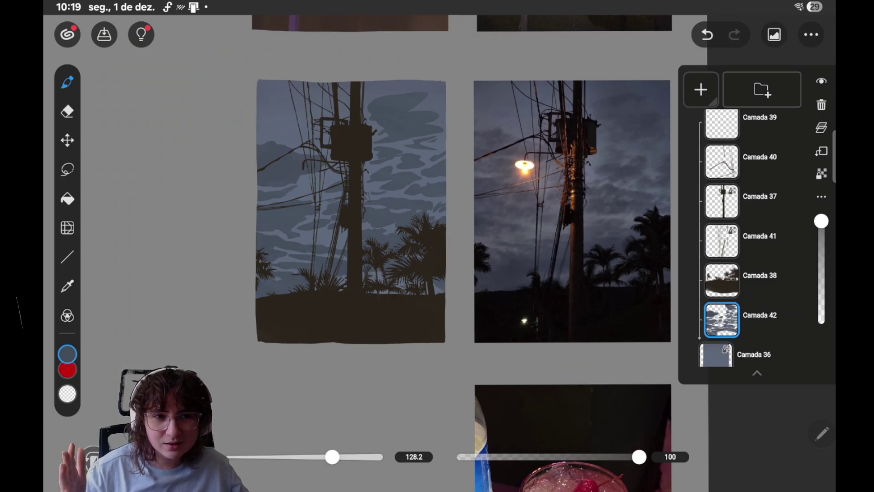
left_click(104, 34)
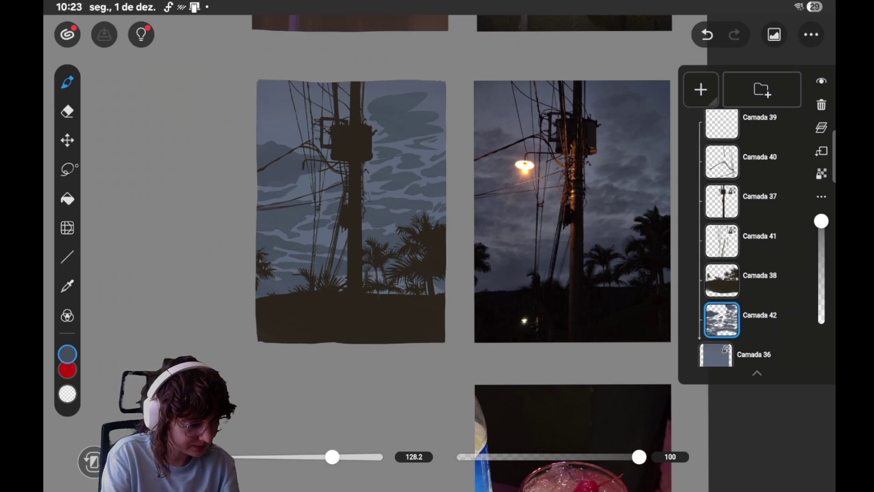
left_click(67, 169)
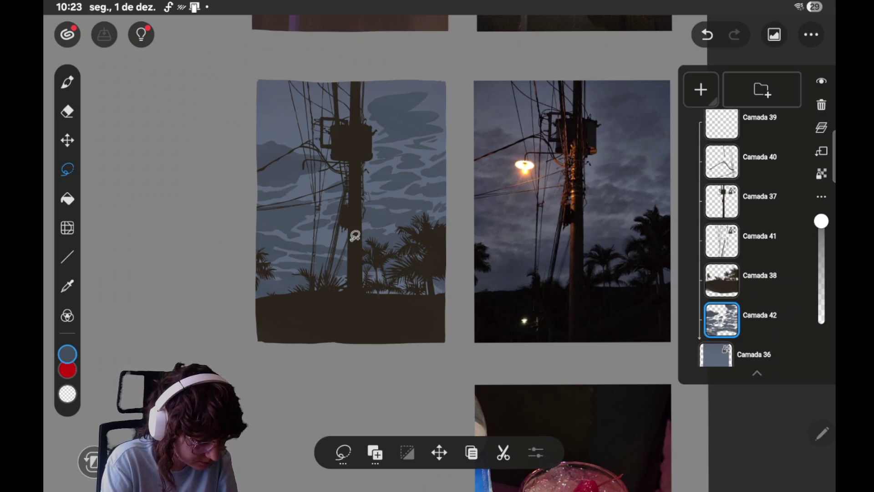
mouse_move(334, 235)
left_mouse_down()
mouse_move(314, 234)
mouse_move(362, 248)
left_mouse_up()
left_click(67, 82)
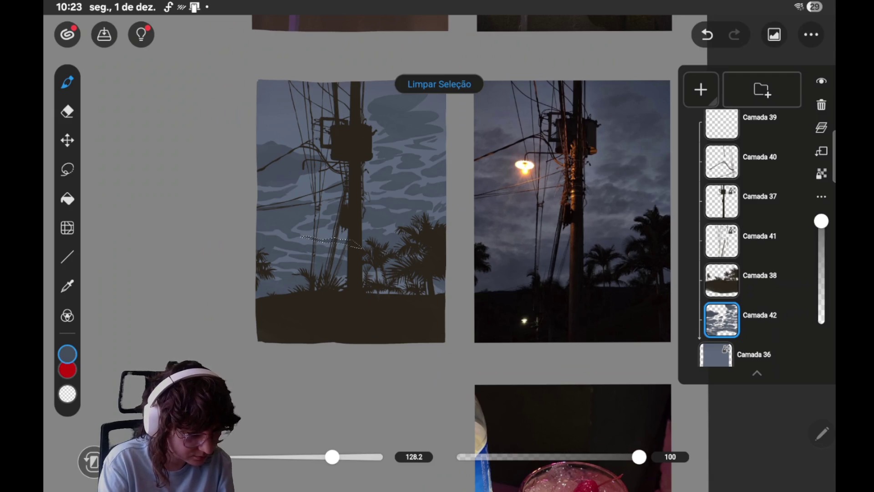
left_click(439, 84)
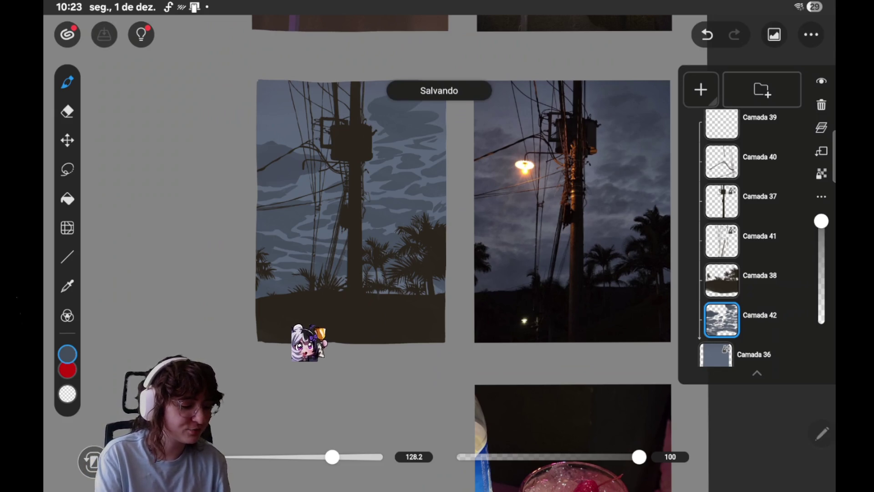
scroll(161, 308, "right", 3)
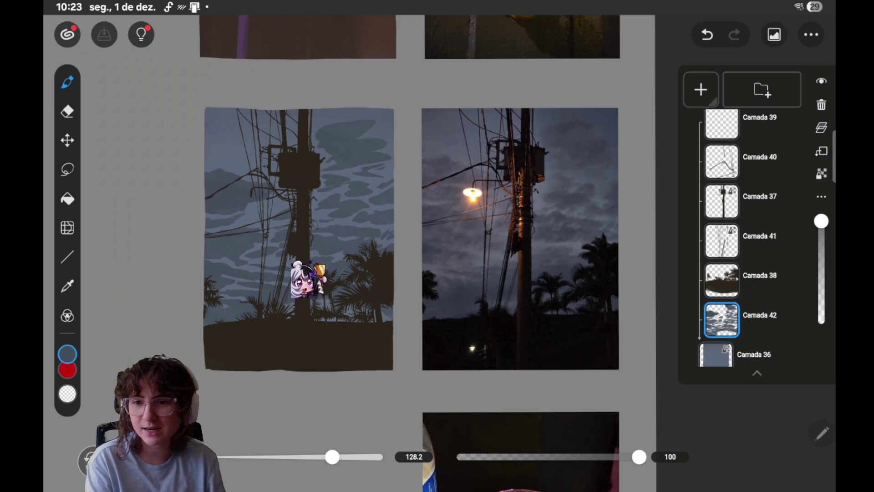